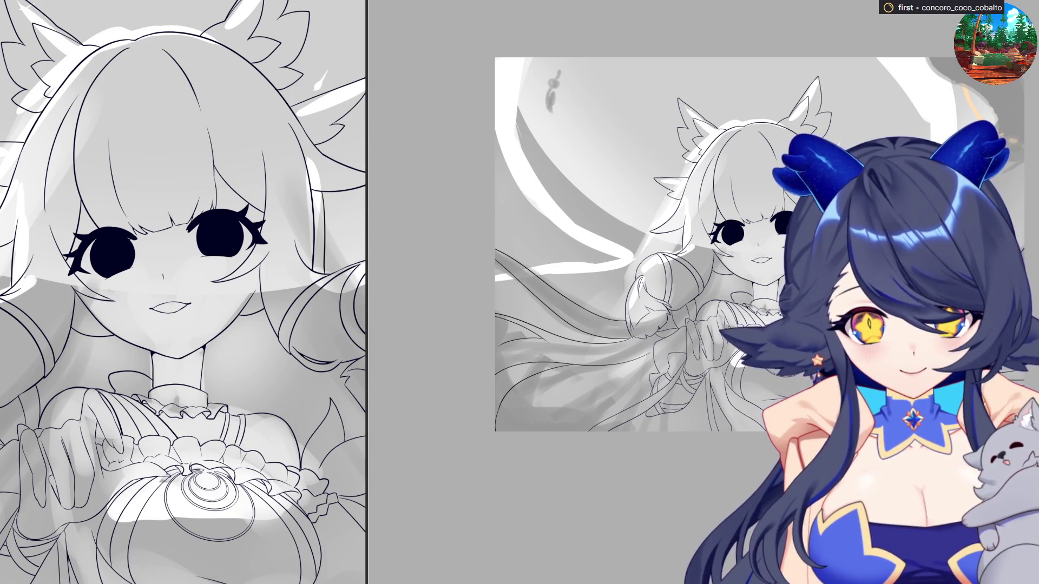
Step: Zoom in on the girl's figure, with lineart over grey shading, to prepare for flatting
scroll(693, 322, up, 5)
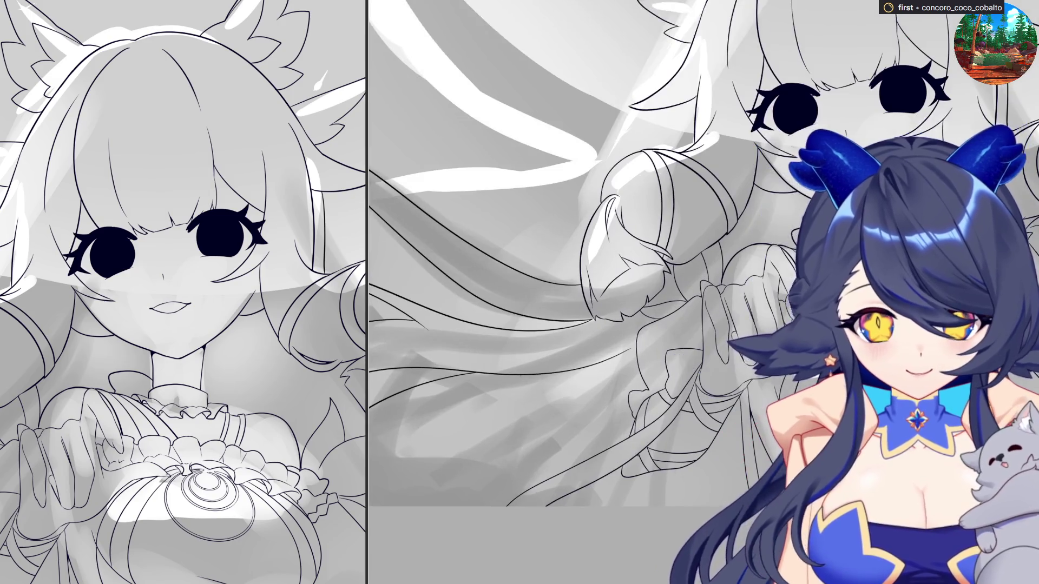
Step: Flood-fill the girl's face and then her neck with flat blue
click(850, 117)
scroll(692, 270, up, 3)
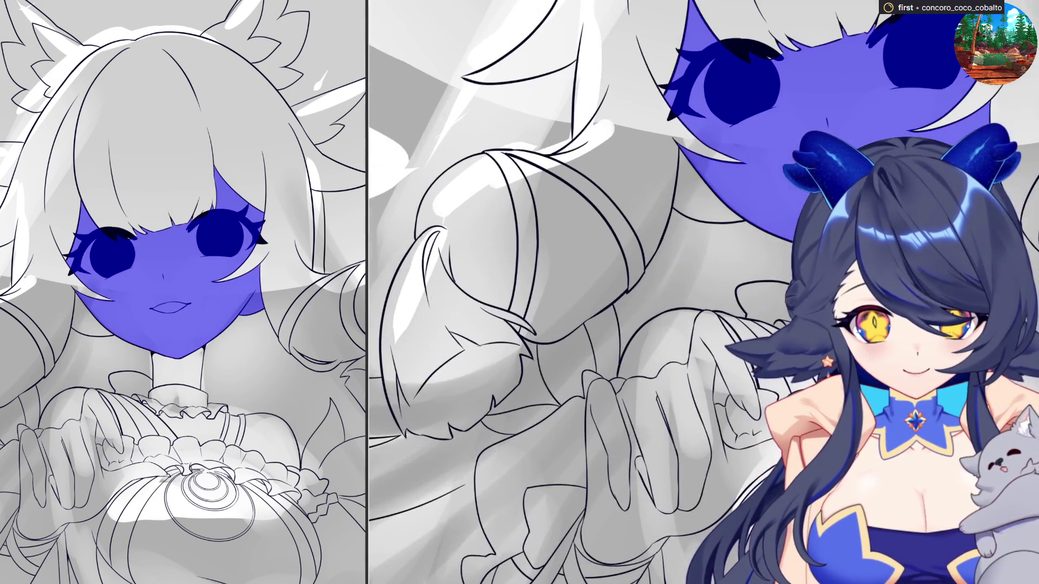
click(178, 368)
scroll(693, 271, up, 5)
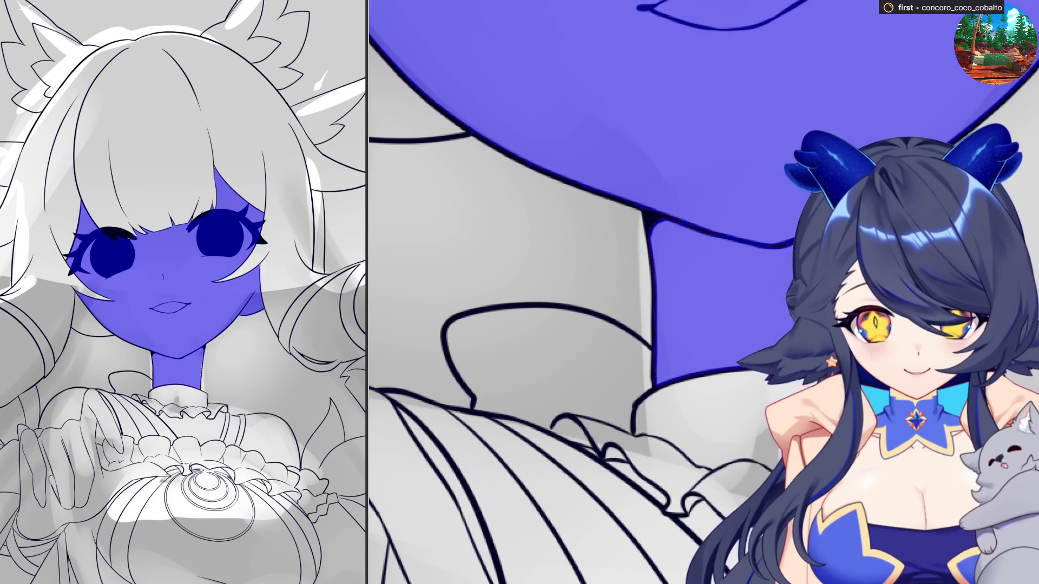
scroll(693, 271, up, 3)
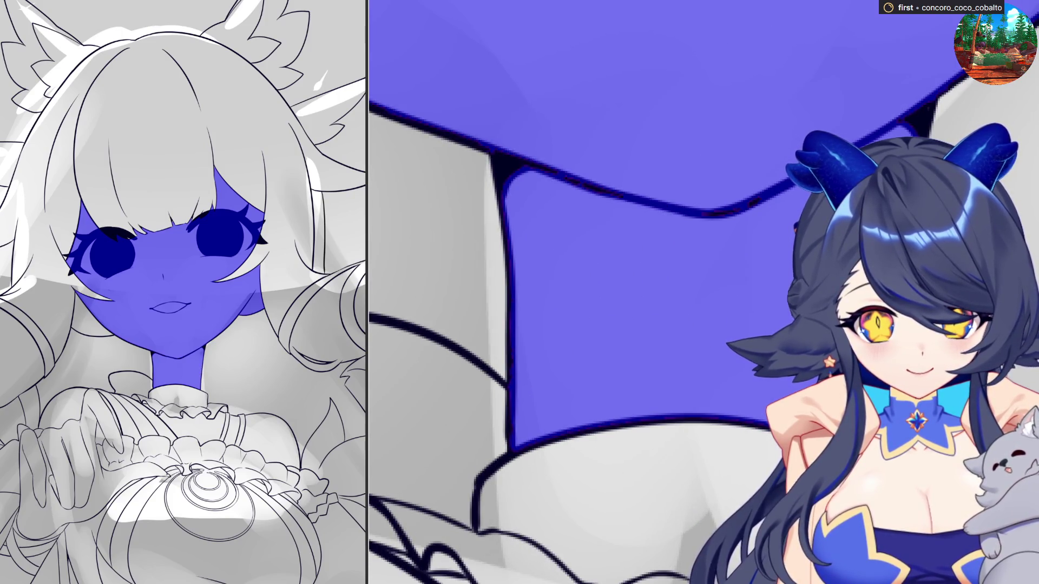
scroll(623, 130, down, 3)
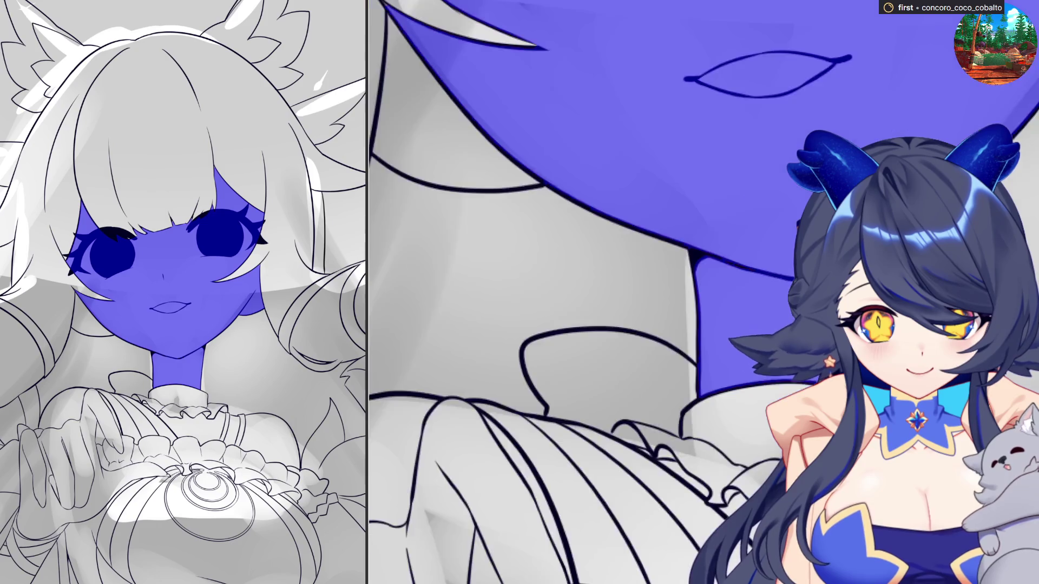
scroll(623, 130, up, 3)
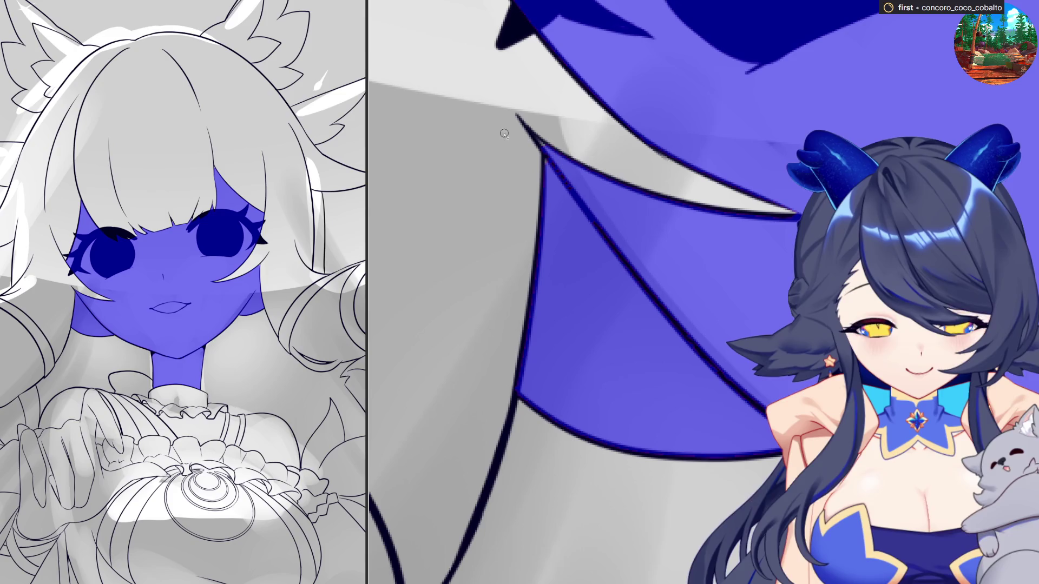
scroll(586, 236, down, 3)
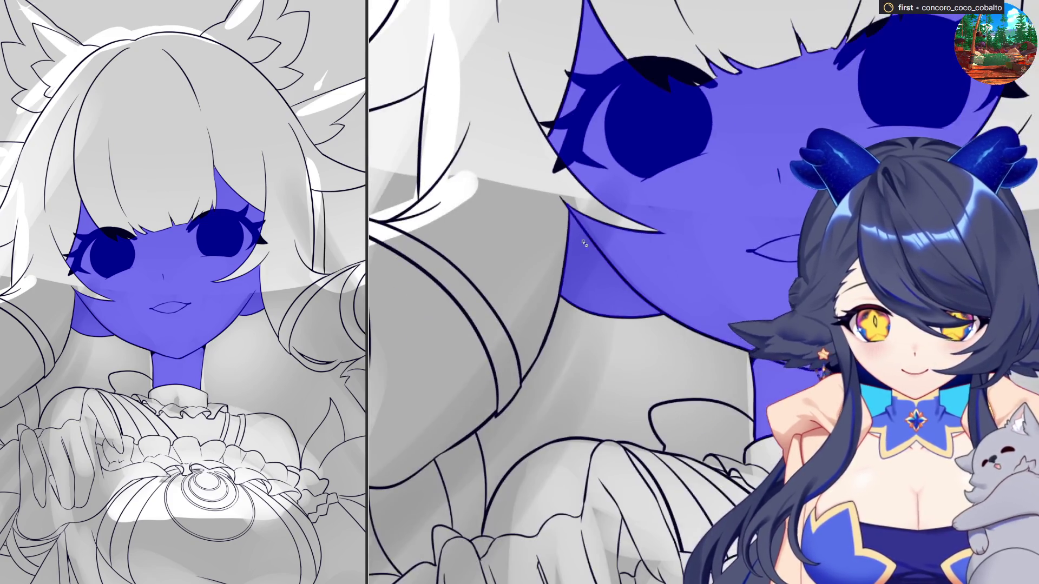
scroll(586, 235, up, 4)
scroll(595, 293, down, 4)
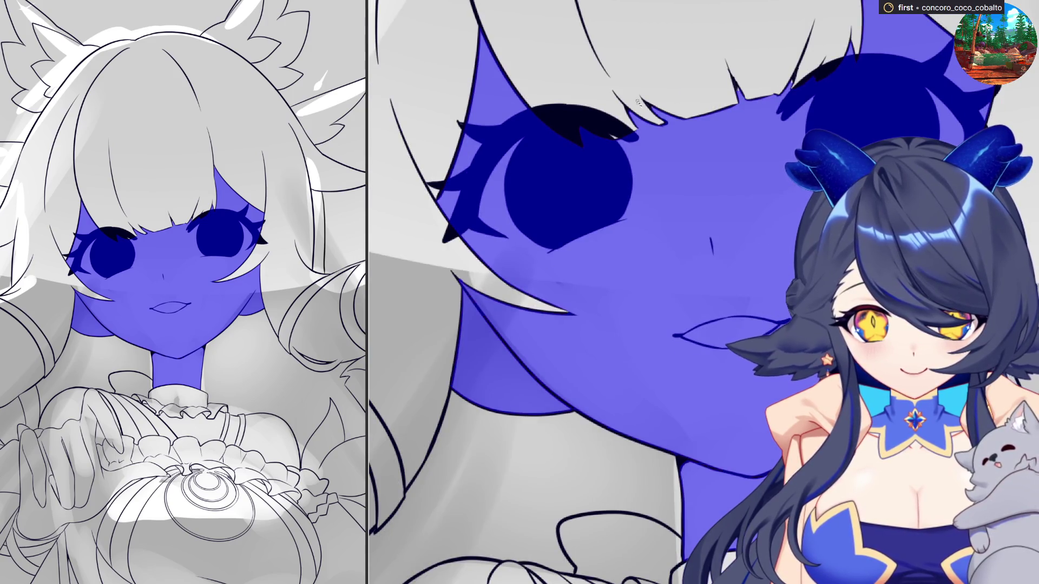
scroll(530, 240, up, 2)
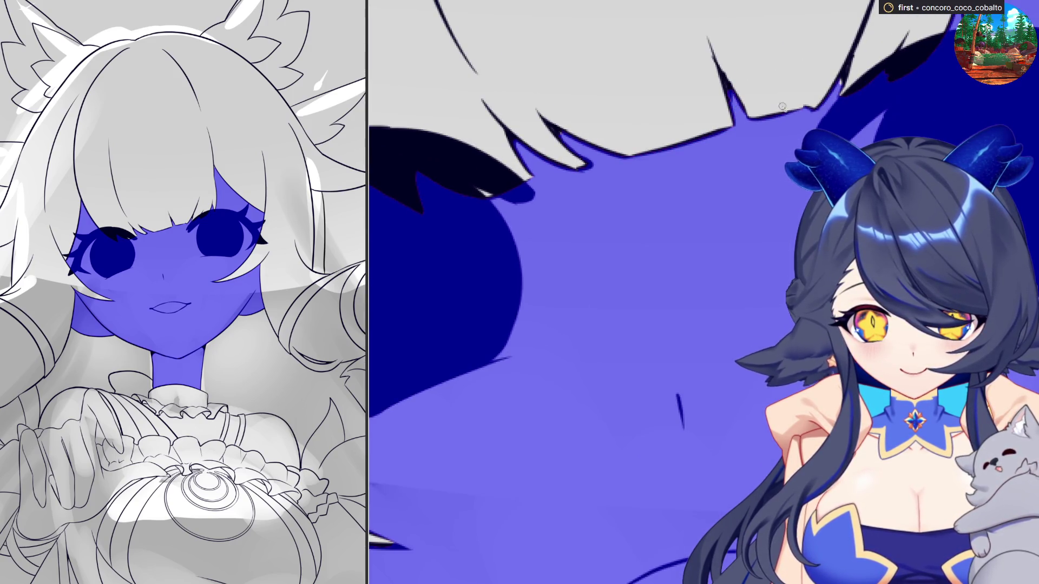
scroll(841, 79, down, 2)
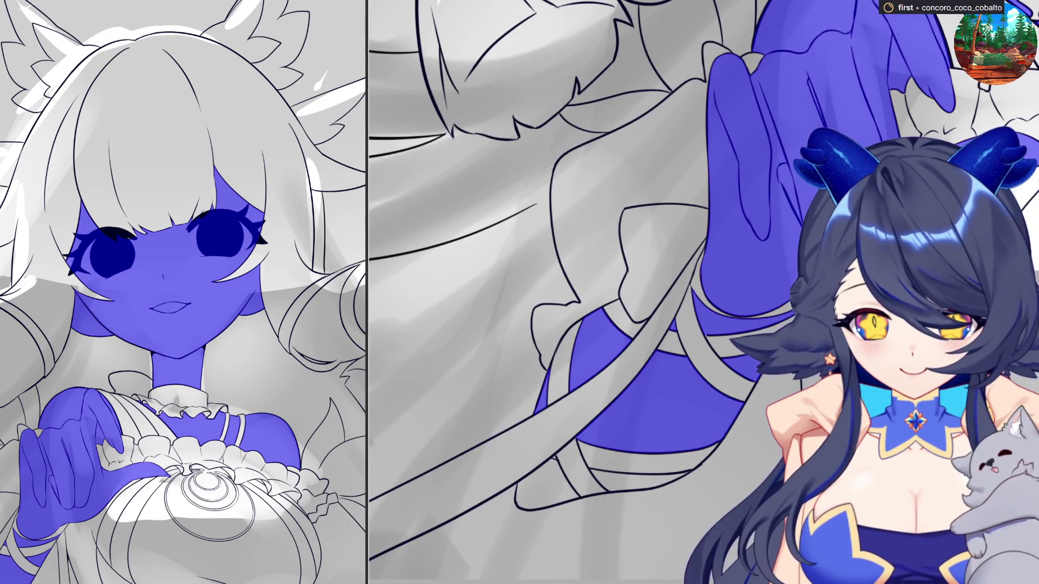
Step: Zoom in and out across the drawing to inspect the faint blue sketch lines over the lineart
scroll(610, 494, up, 2)
scroll(706, 460, up, 2)
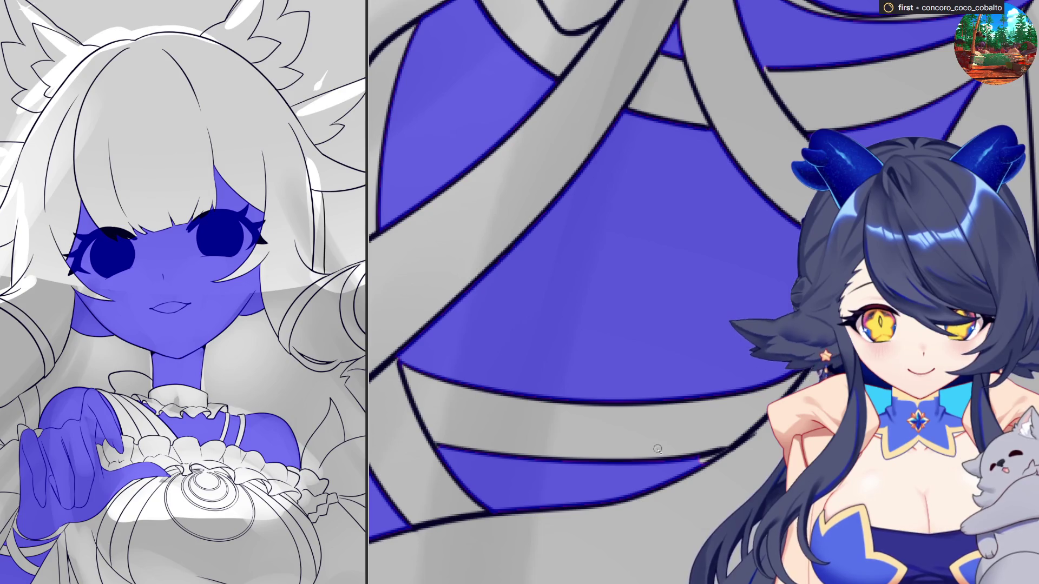
scroll(632, 493, down, 4)
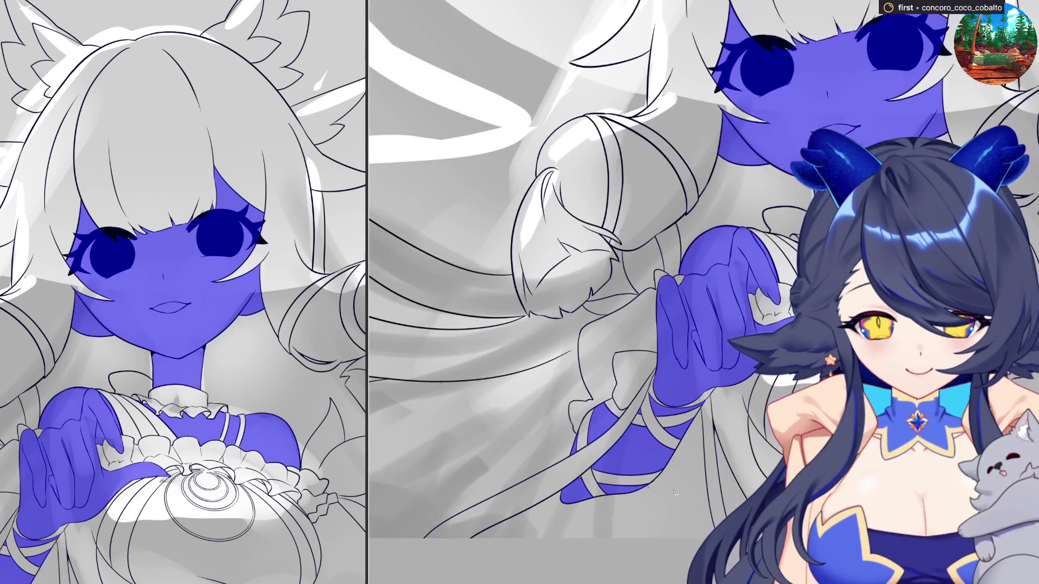
scroll(703, 433, down, 2)
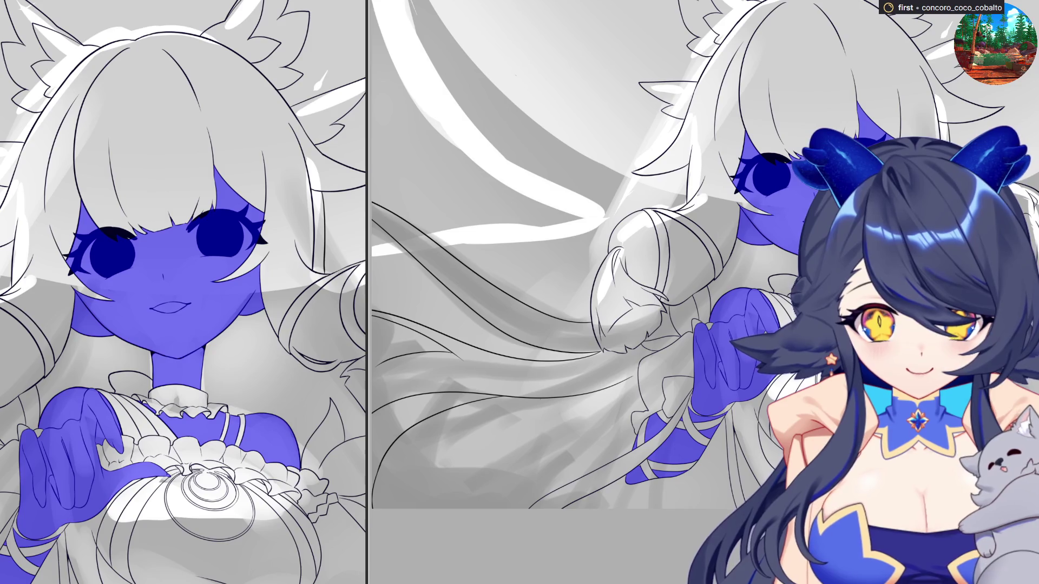
scroll(542, 255, up, 5)
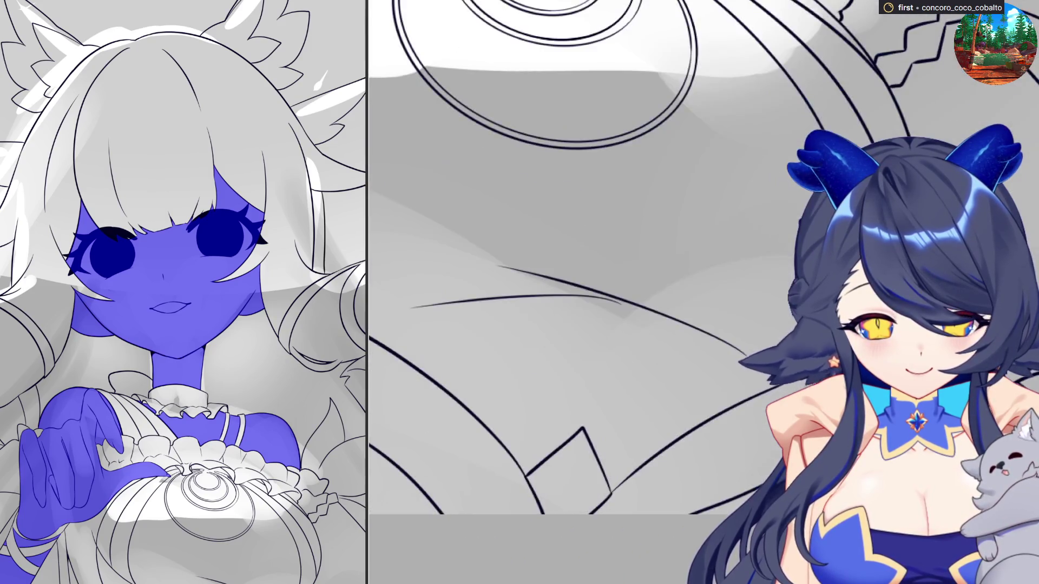
scroll(541, 254, down, 3)
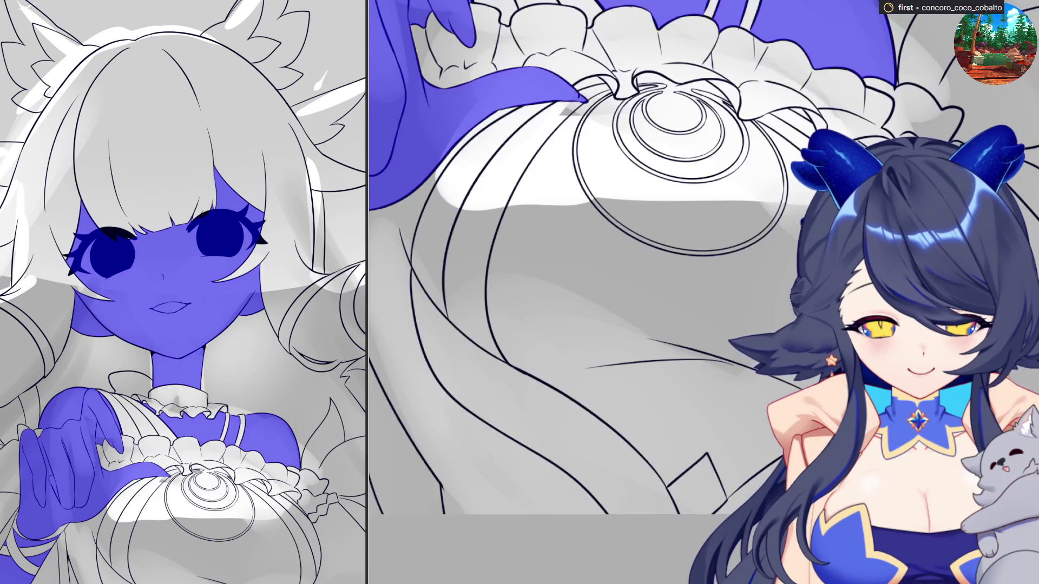
scroll(951, 535, down, 1)
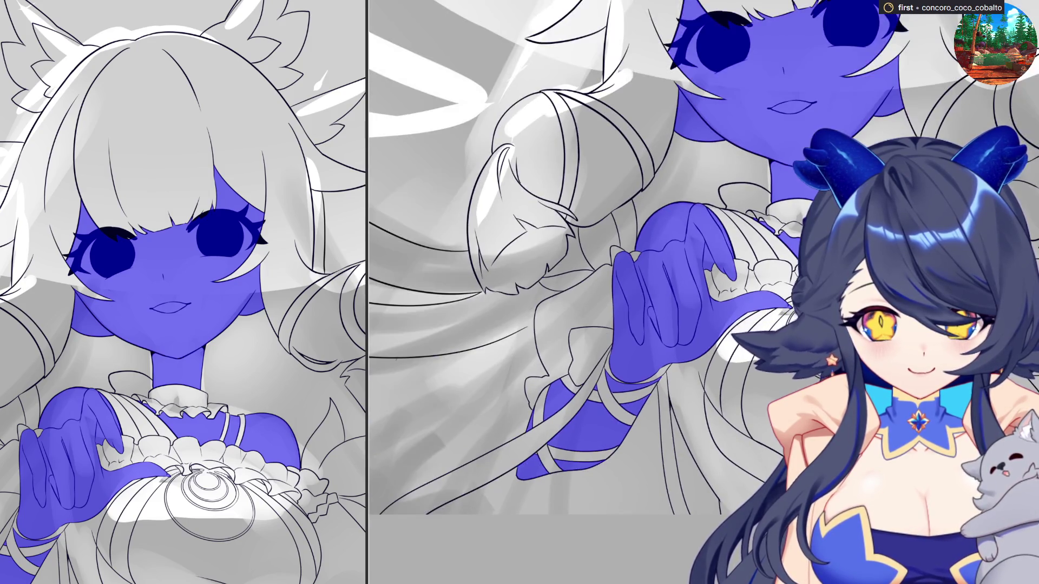
scroll(541, 254, down, 2)
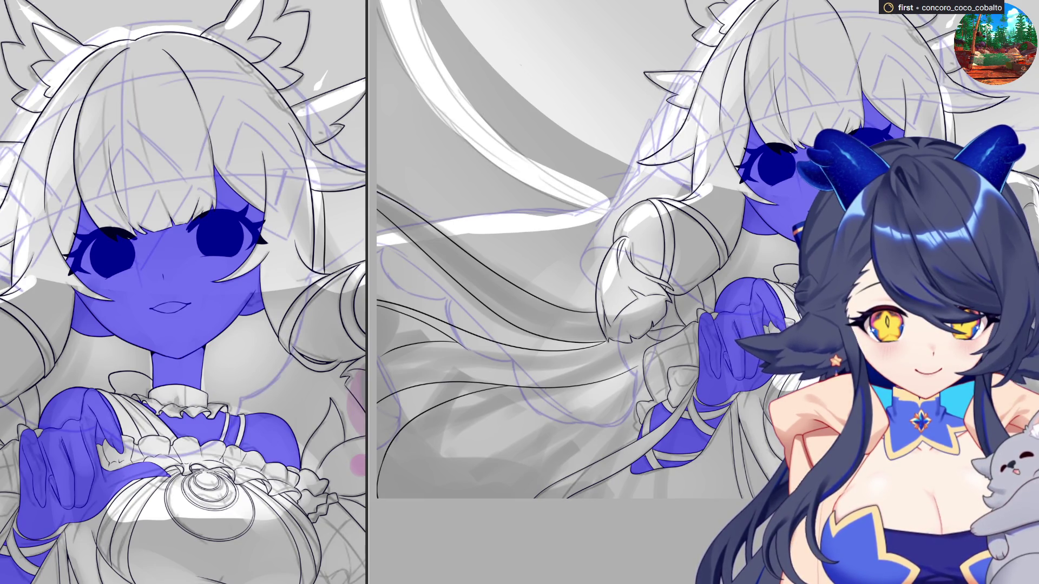
Step: Zoom out to view the girl's face, neck and hands in pale skin instead of blue
scroll(669, 249, down, 2)
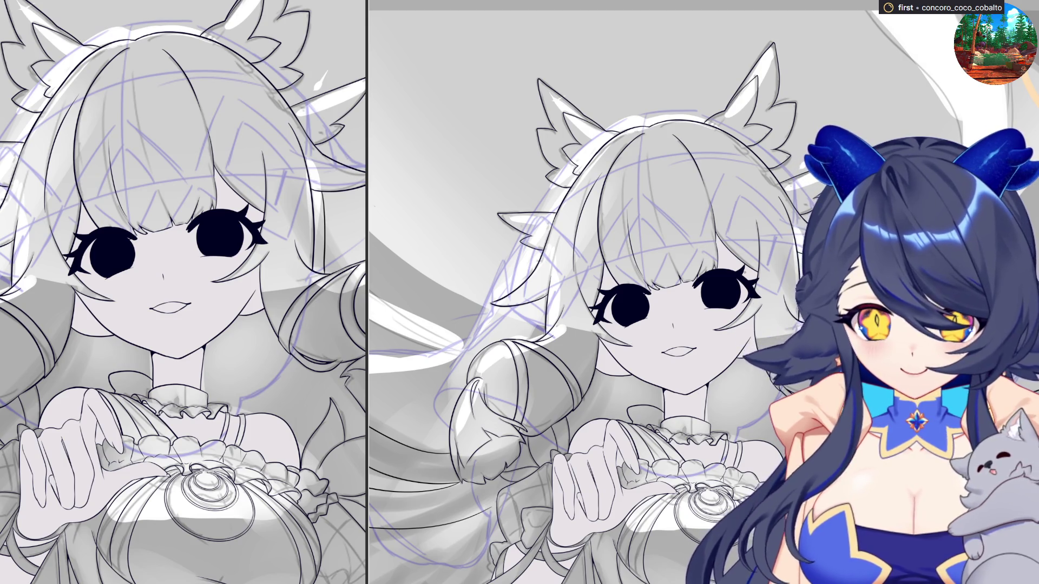
Step: Paint a grey stroke beside the girl's eye, then undo the stray stroke
scroll(644, 303, up, 5)
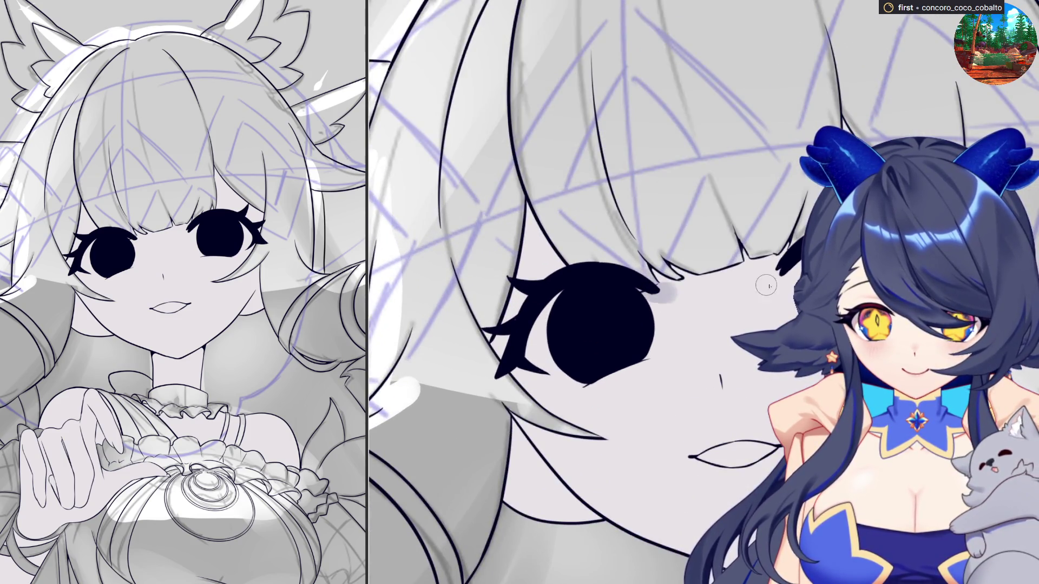
drag(668, 294, 773, 285)
key(ctrl+z)
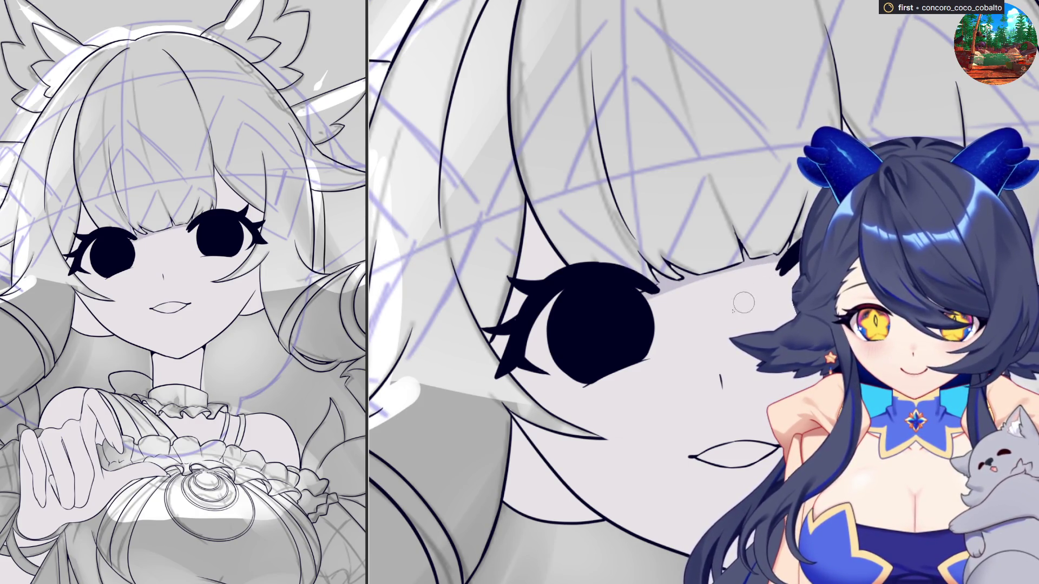
scroll(747, 300, down, 5)
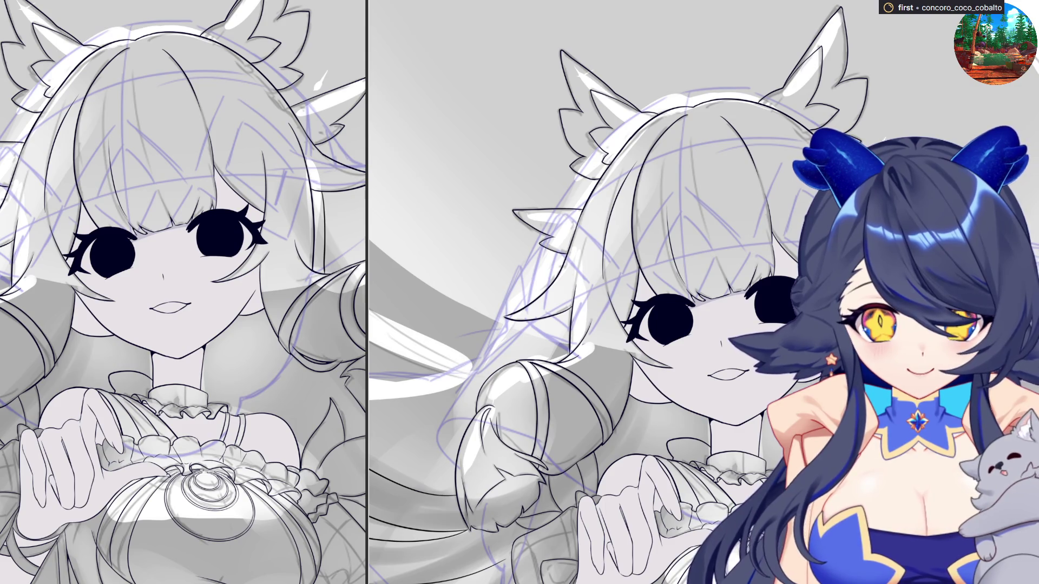
scroll(746, 299, down, 3)
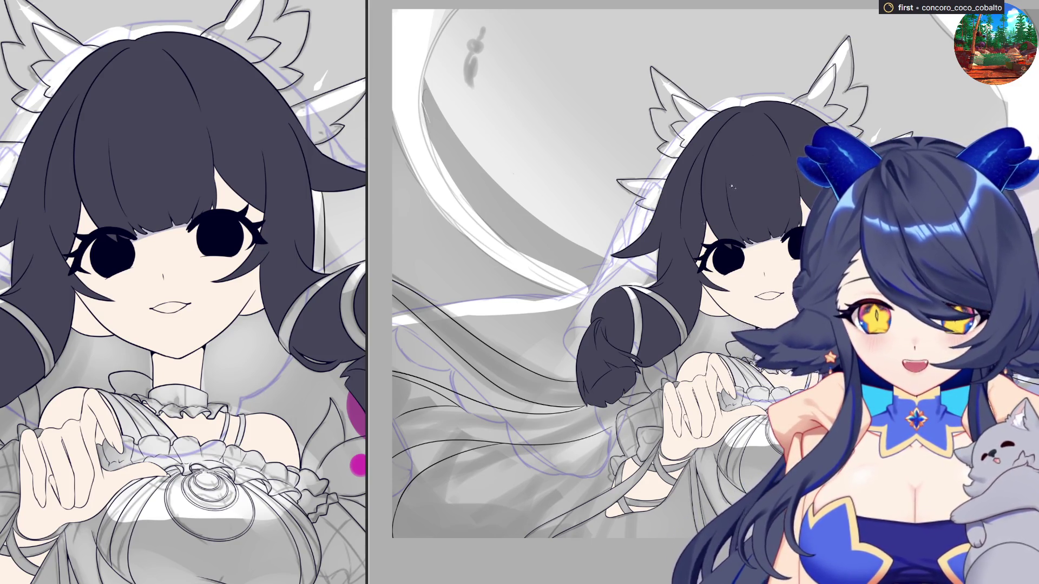
scroll(691, 232, down, 2)
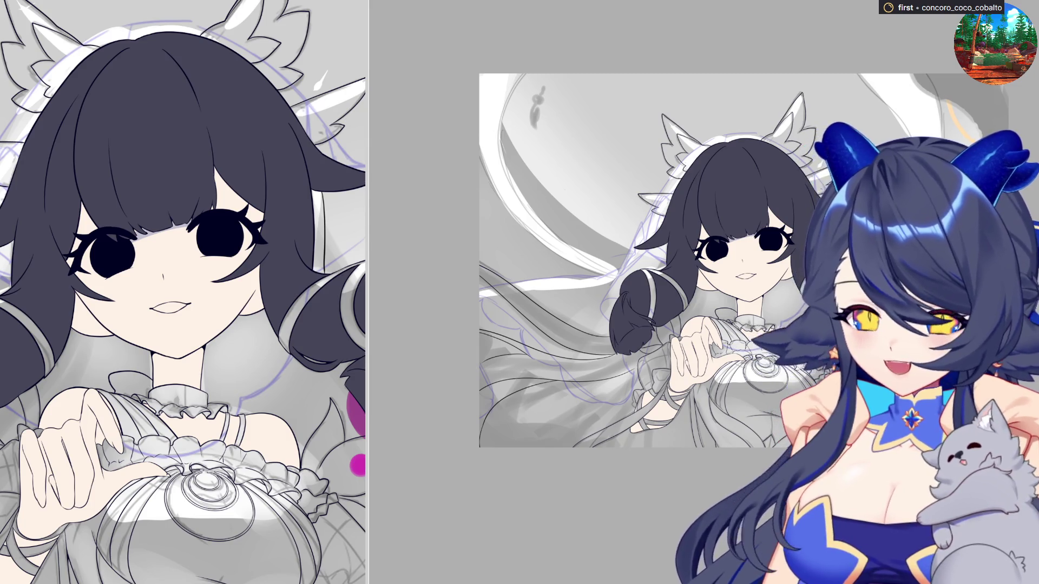
scroll(643, 96, down, 2)
scroll(643, 96, up, 5)
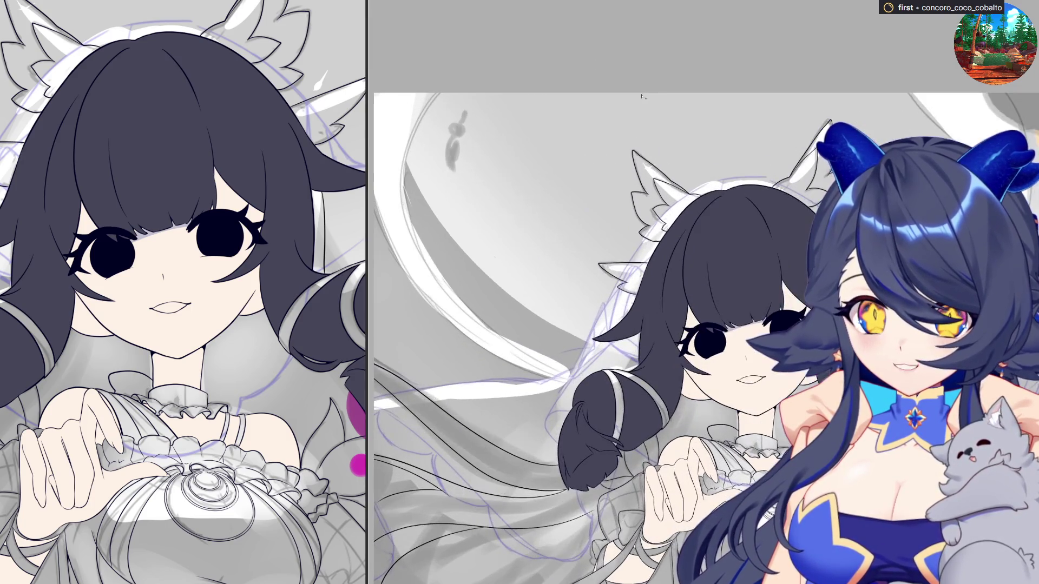
scroll(642, 96, down, 2)
scroll(642, 96, up, 3)
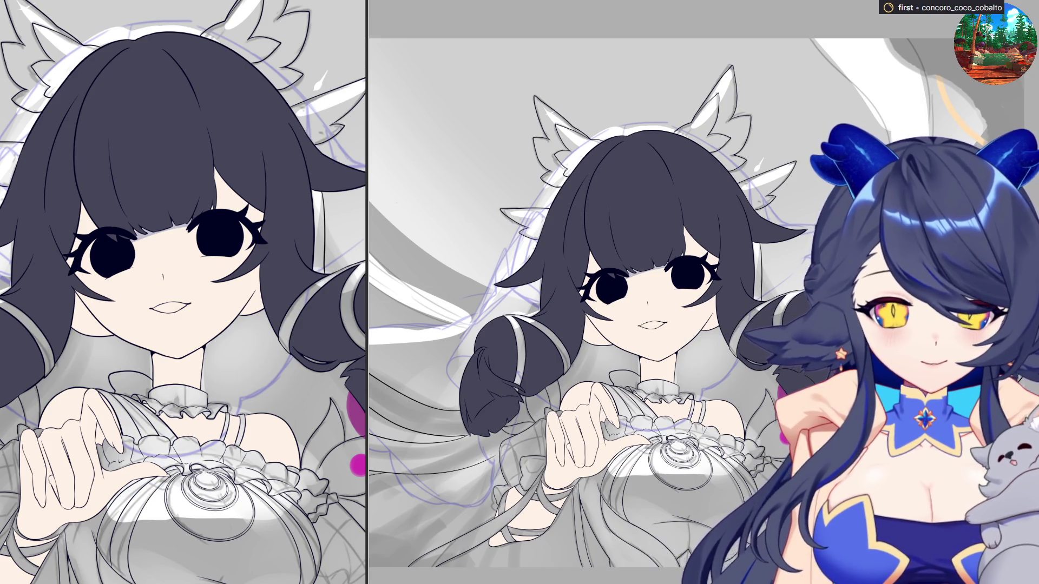